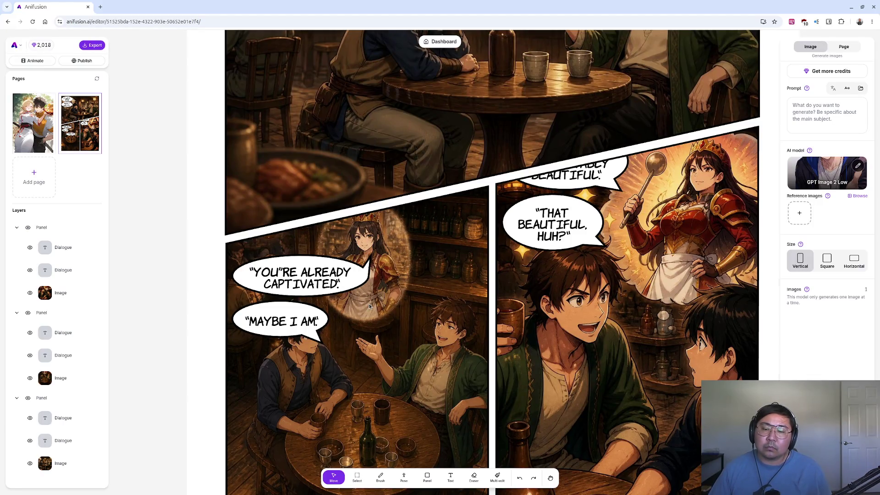
# Zoom out to fit the whole three-panel tavern page and select the 'MAYBE I AM' bubble
pyautogui.scroll(-5, 370, 304)
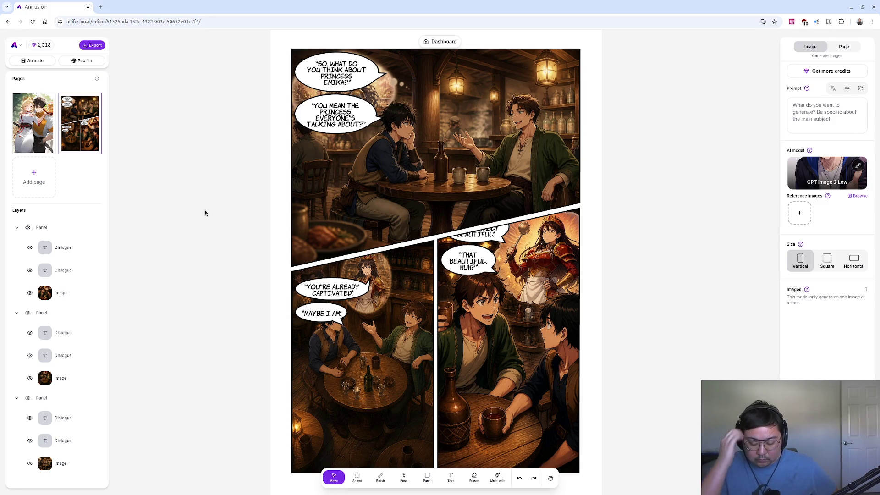
pyautogui.click(321, 313)
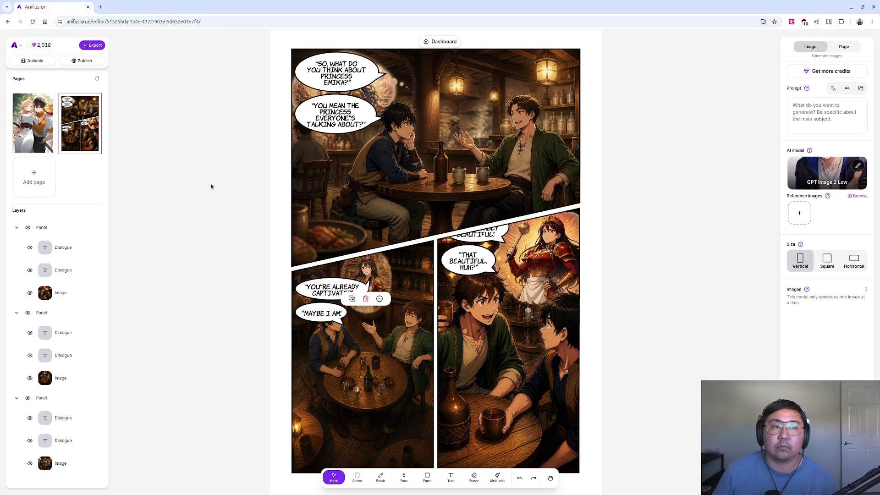
pyautogui.hotkey('ctrl', 't')
pyautogui.write('best manga gener')
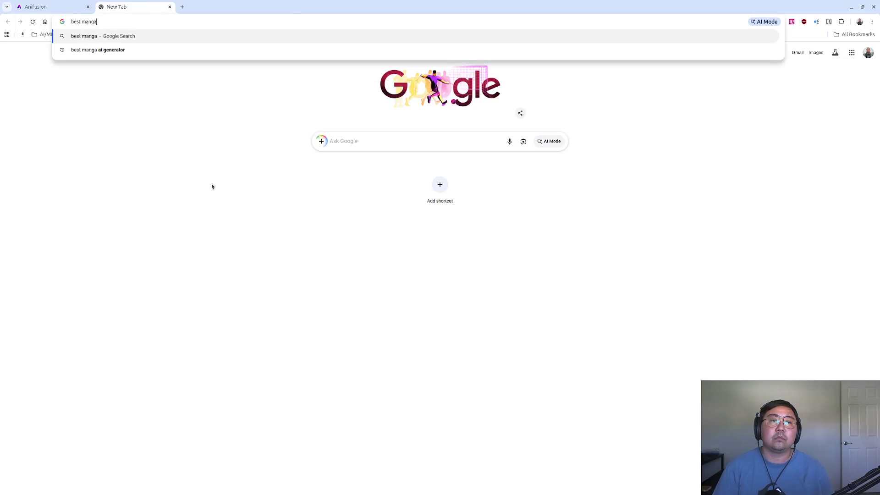
pyautogui.press('BackSpace')
pyautogui.press('BackSpace')
pyautogui.press('BackSpace')
pyautogui.write('ai generator')
pyautogui.press('Return')
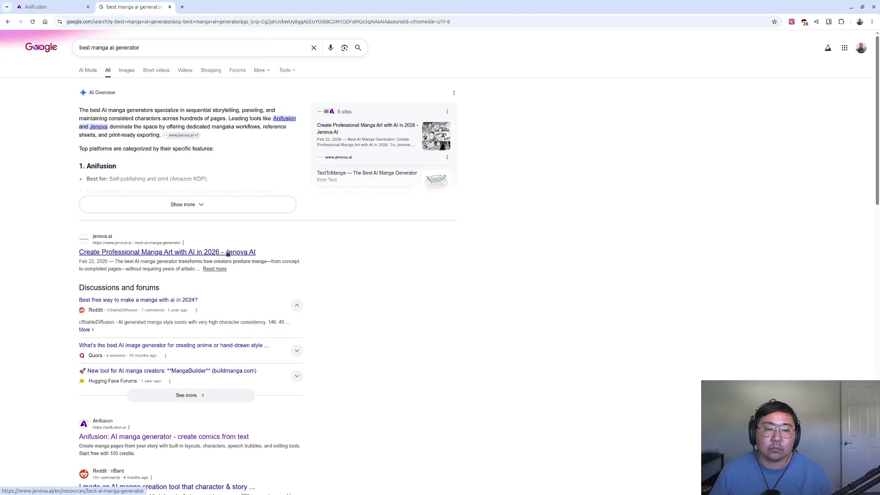
pyautogui.click(174, 301)
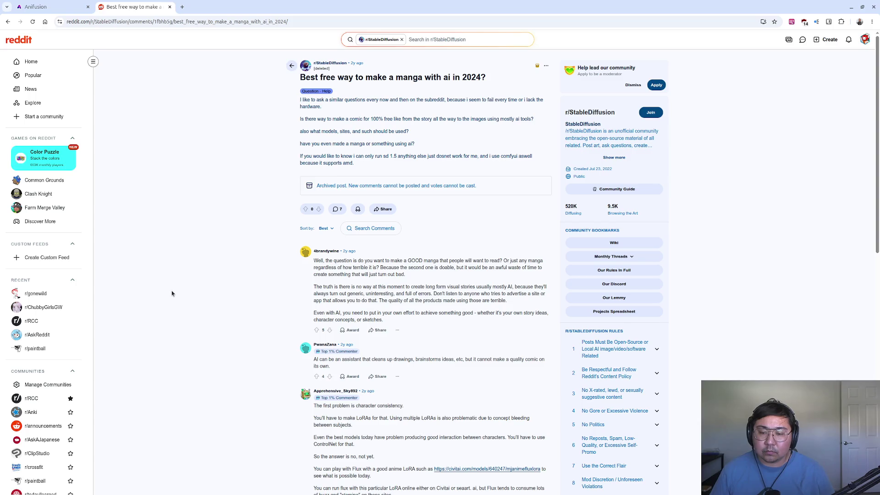
pyautogui.hotkey('alt', 'Left')
pyautogui.scroll(-4, 171, 293)
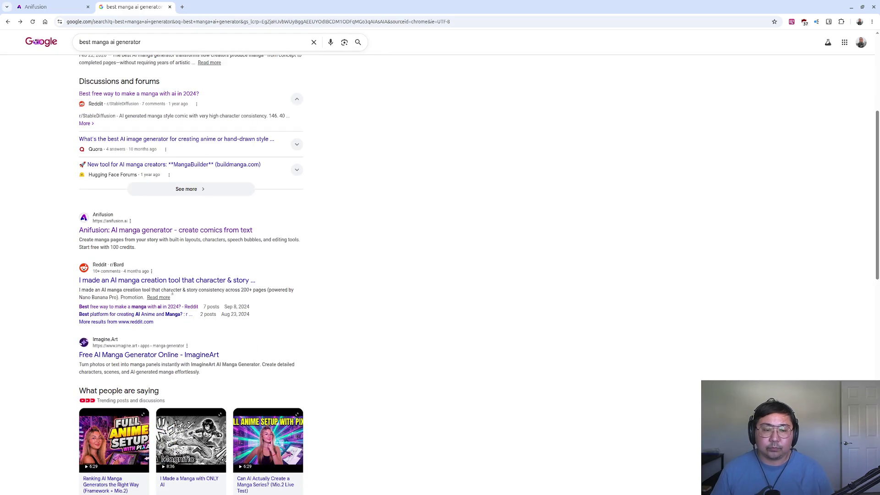
pyautogui.hotkey('ctrl', 'w')
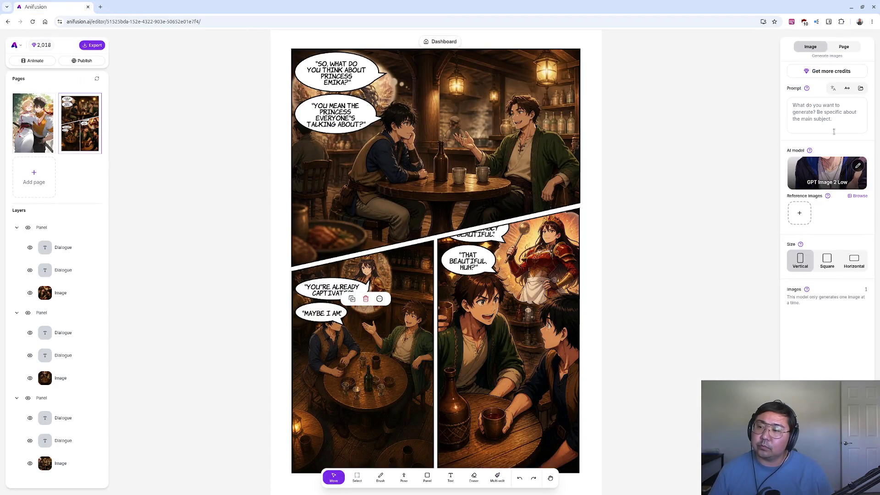
# Pick Animagine XL 4.0 in the Choose base model dialog as the image generation model
pyautogui.click(861, 172)
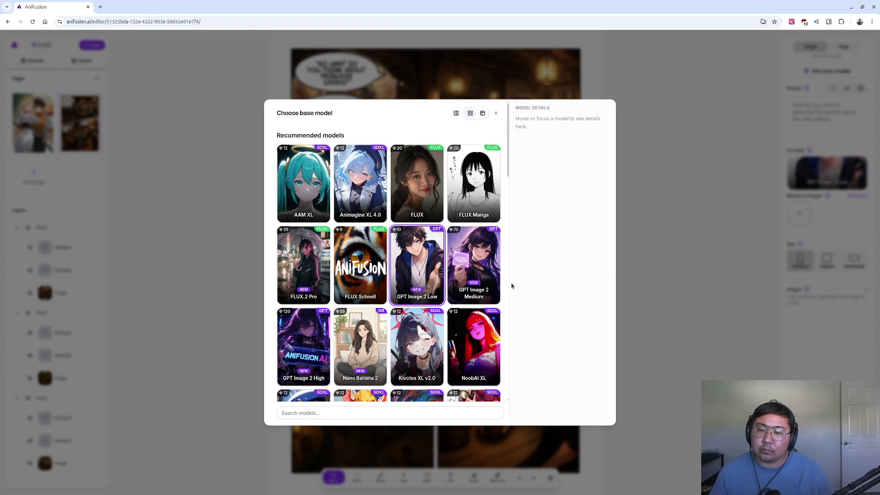
pyautogui.moveTo(486, 287)
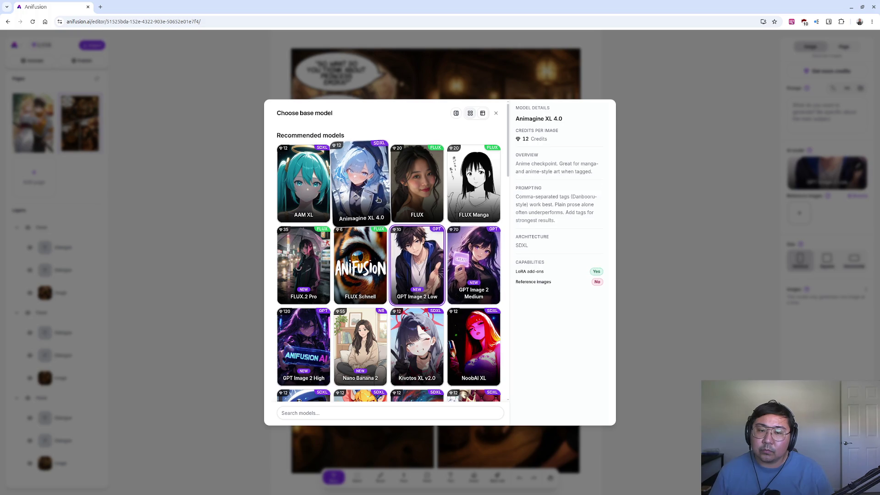
pyautogui.moveTo(323, 198)
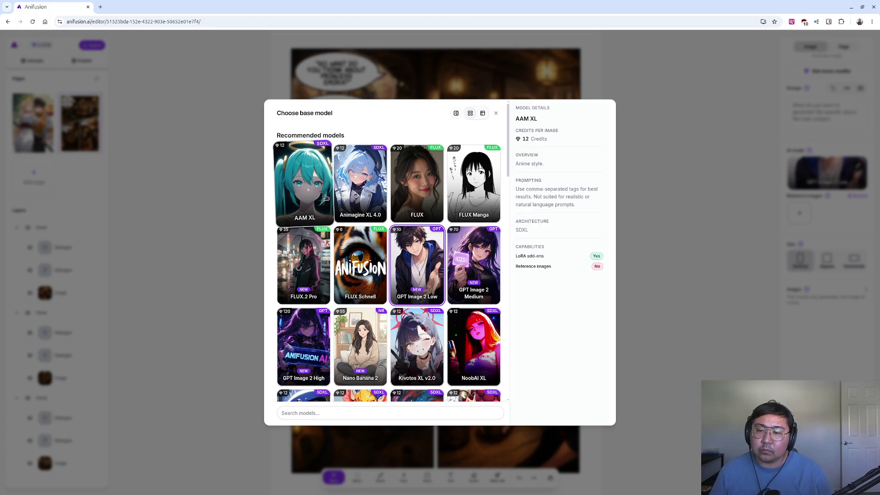
pyautogui.moveTo(350, 196)
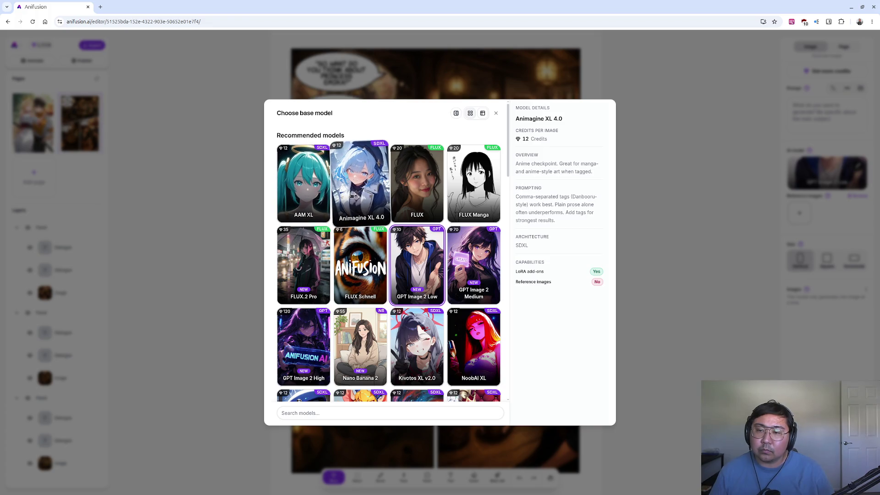
pyautogui.click(351, 196)
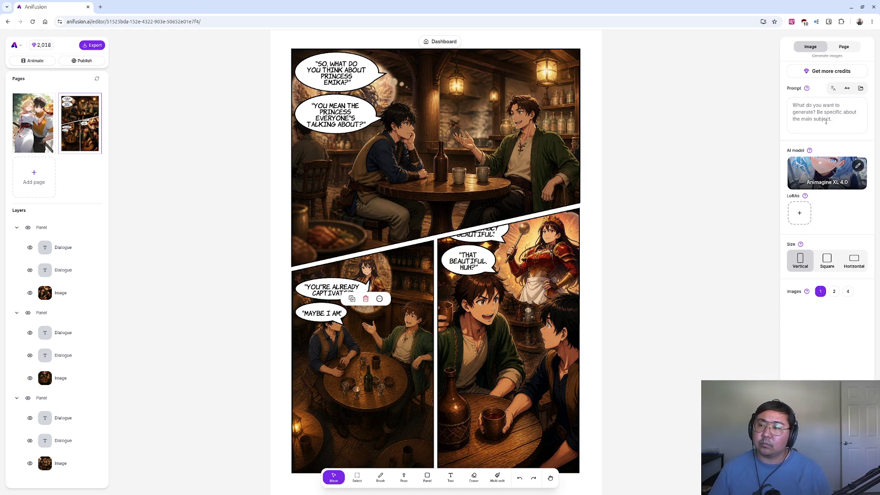
pyautogui.click(823, 123)
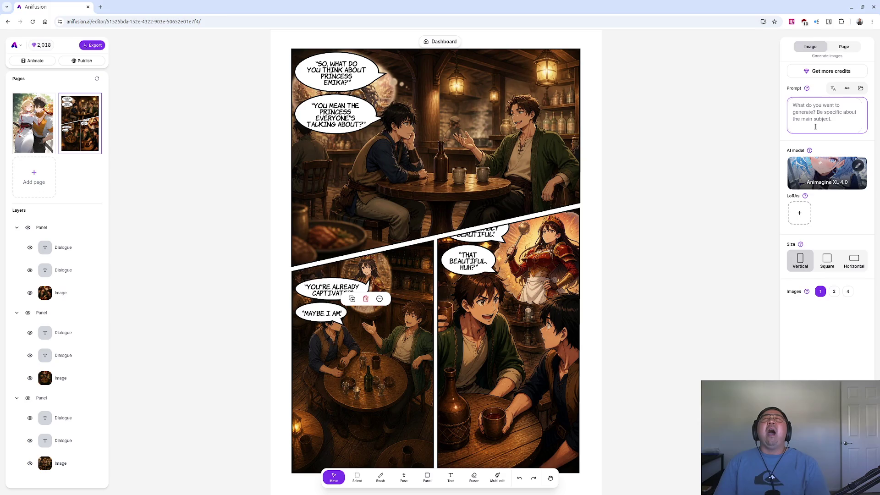
pyautogui.hotkey('ctrl', 't')
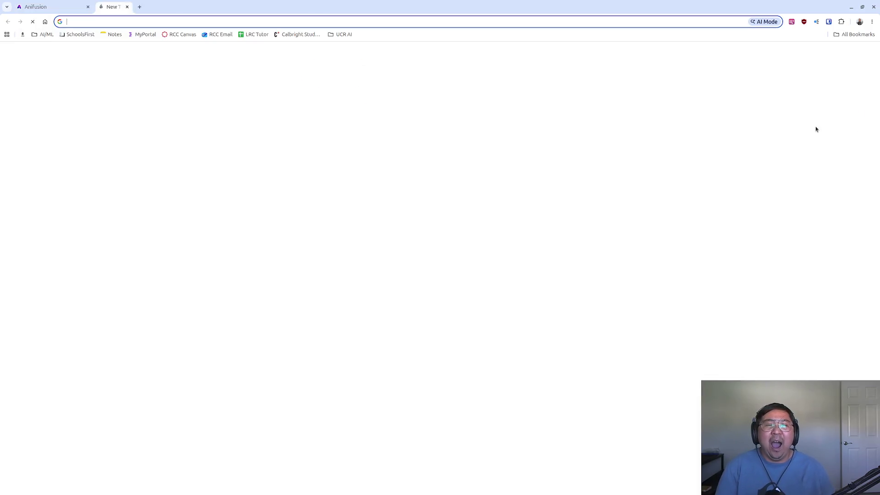
# Search Google for 'how does ai work' and expand the full AI Overview answer
pyautogui.write('how does ai work')
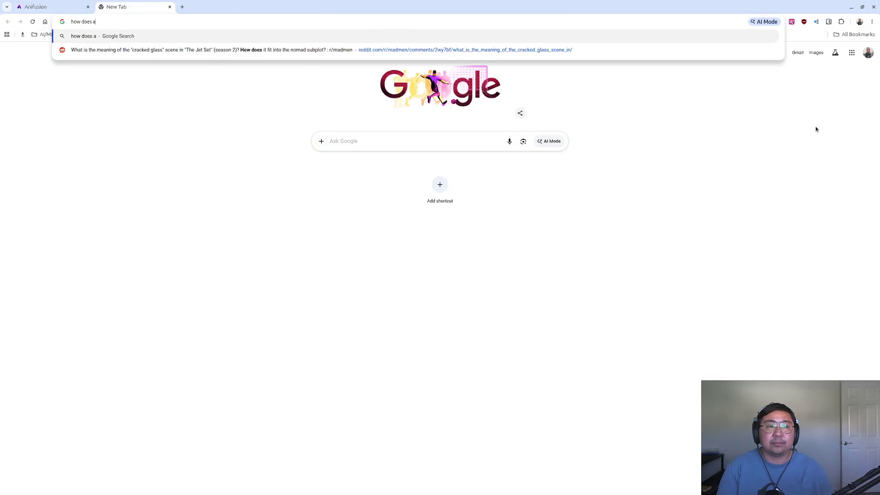
pyautogui.press('Return')
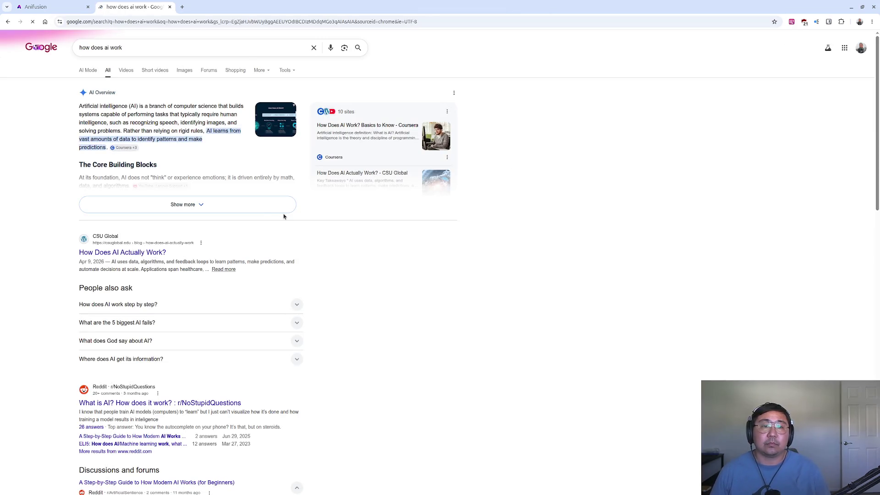
pyautogui.click(231, 212)
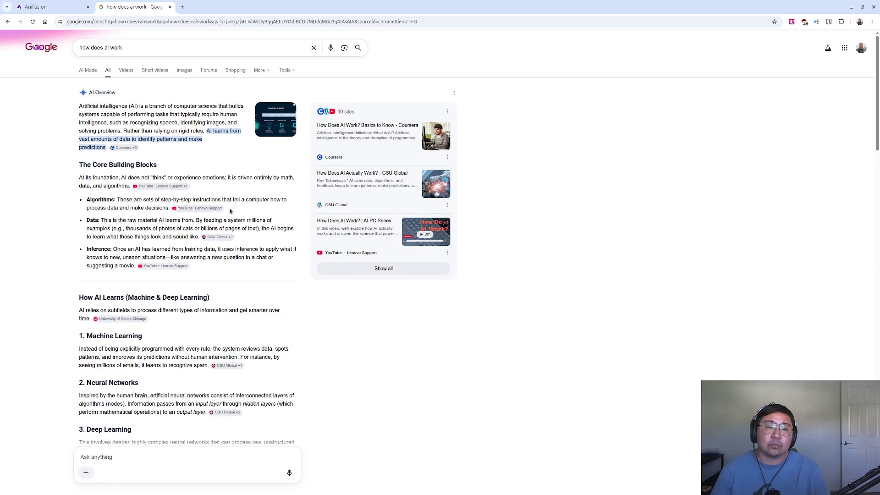
# Scroll through the AI explanation results, then close the Google tab
pyautogui.scroll(-3, 232, 211)
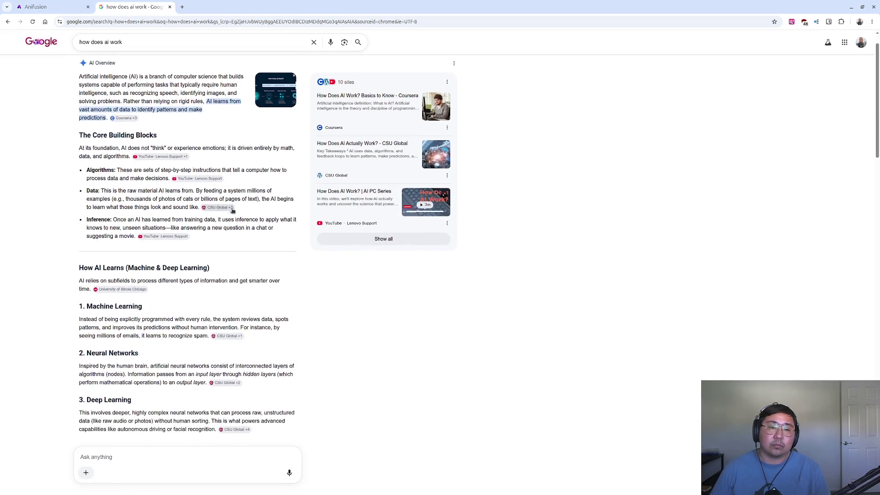
pyautogui.scroll(-3, 232, 211)
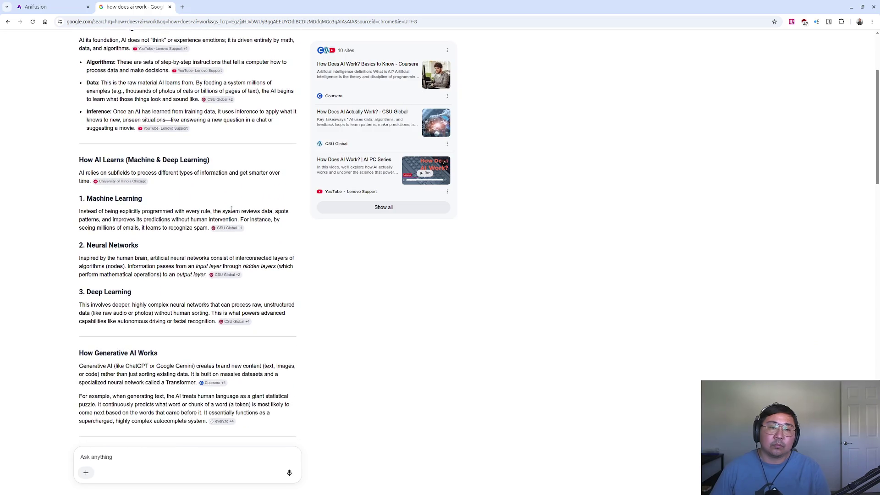
pyautogui.scroll(-4, 232, 211)
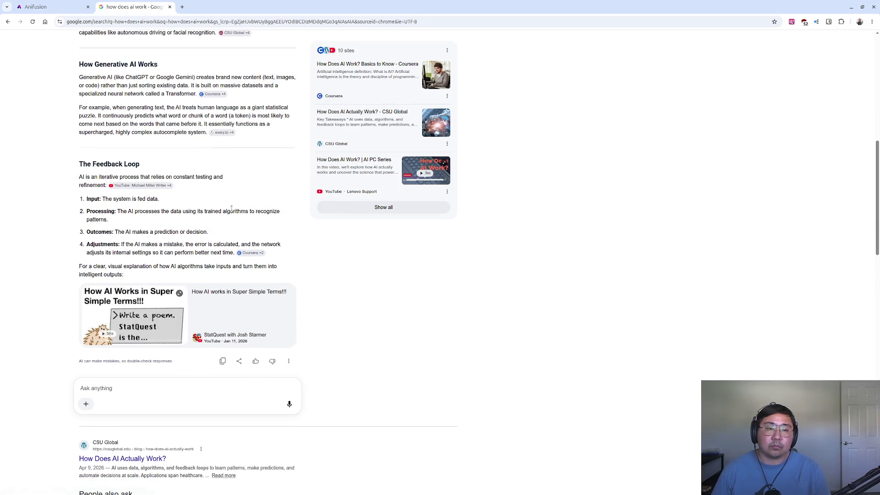
pyautogui.scroll(-8, 232, 211)
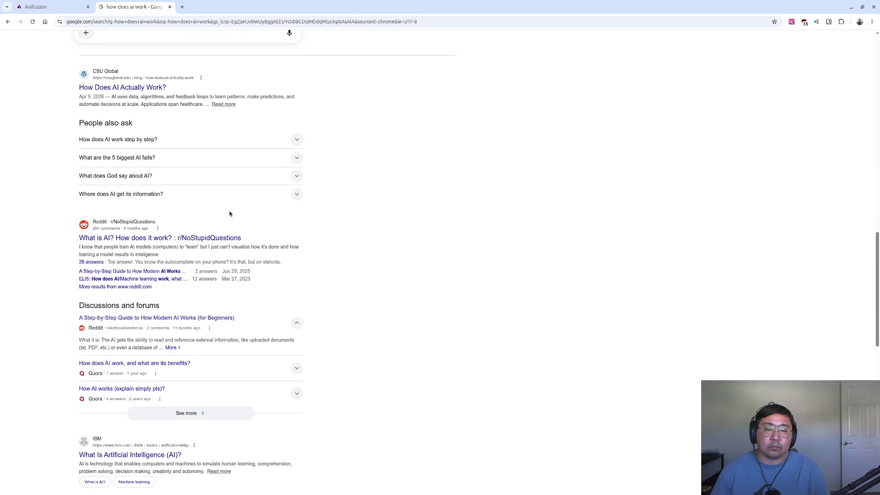
pyautogui.scroll(7, 230, 213)
pyautogui.middleClick(145, 8)
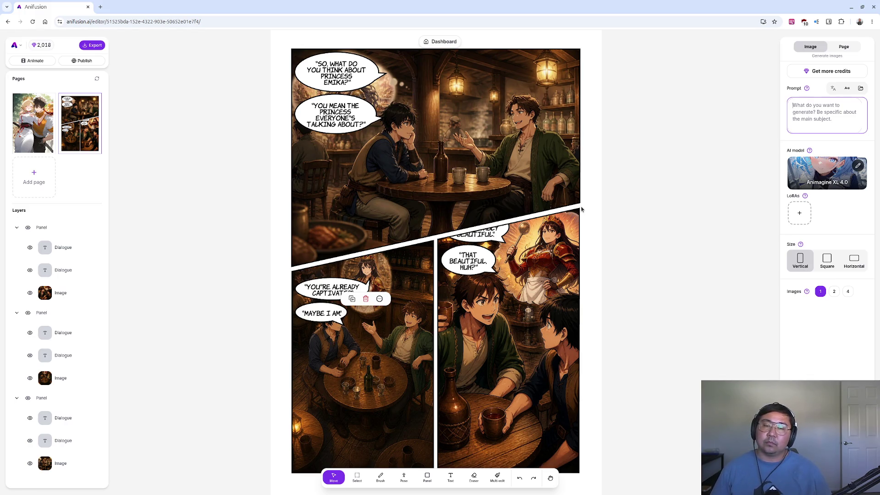
pyautogui.hotkey('ctrl', 't')
pyautogui.write('chatgpt.com')
# Ask ChatGPT 'is it necessary to use ai manga generators to write a manga story nowdays?'
pyautogui.press('Return')
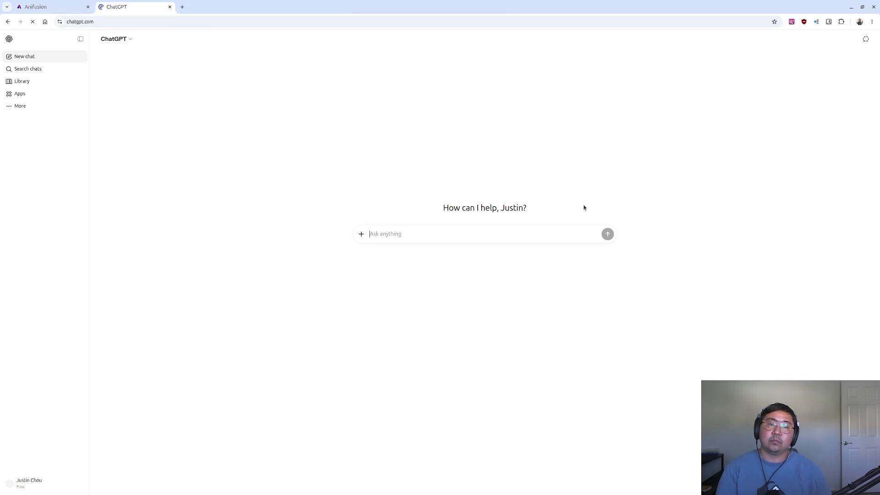
pyautogui.write('is it necessary to use ai mana')
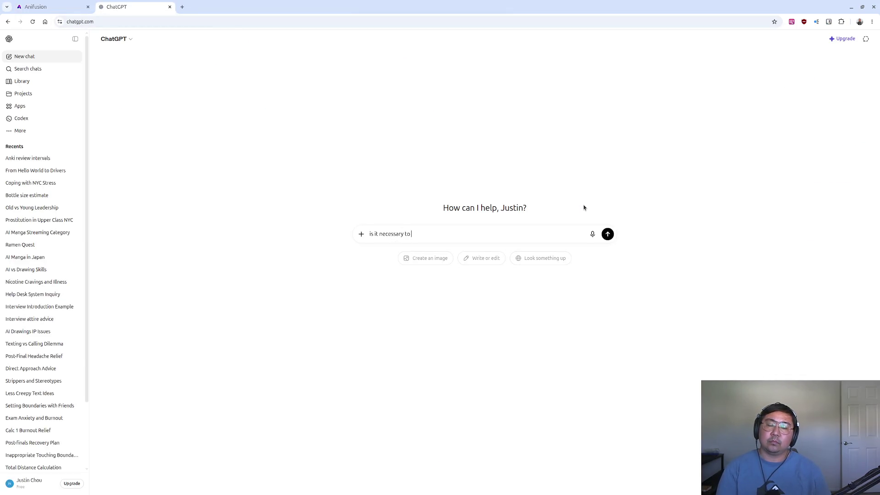
pyautogui.press('BackSpace')
pyautogui.write('ga generatrs')
pyautogui.press('BackSpace')
pyautogui.press('BackSpace')
pyautogui.write('ors to write a manga story nowdays?')
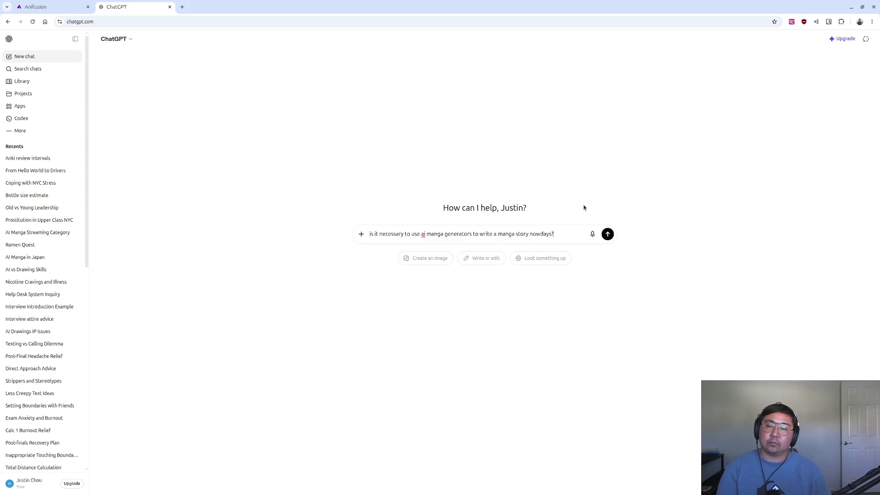
pyautogui.press('Return')
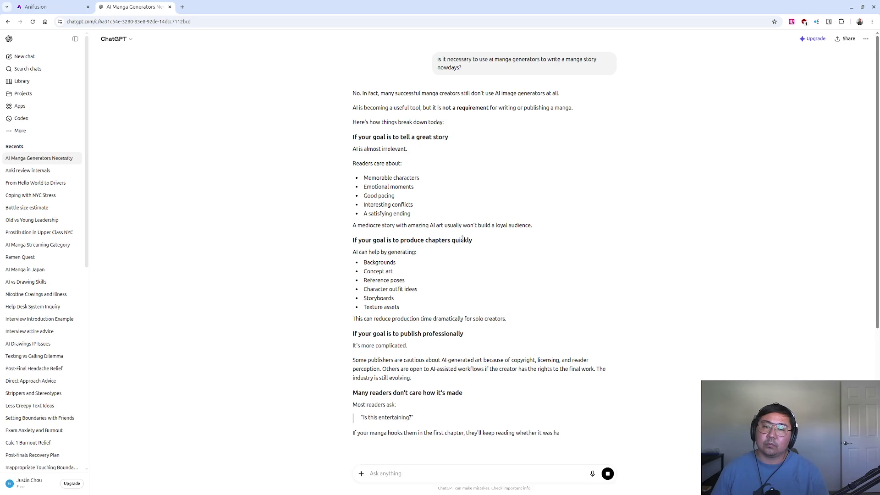
# Dismiss the popup, read through ChatGPT's reply, then close the chat tab
pyautogui.rightClick(462, 238)
pyautogui.click(463, 237)
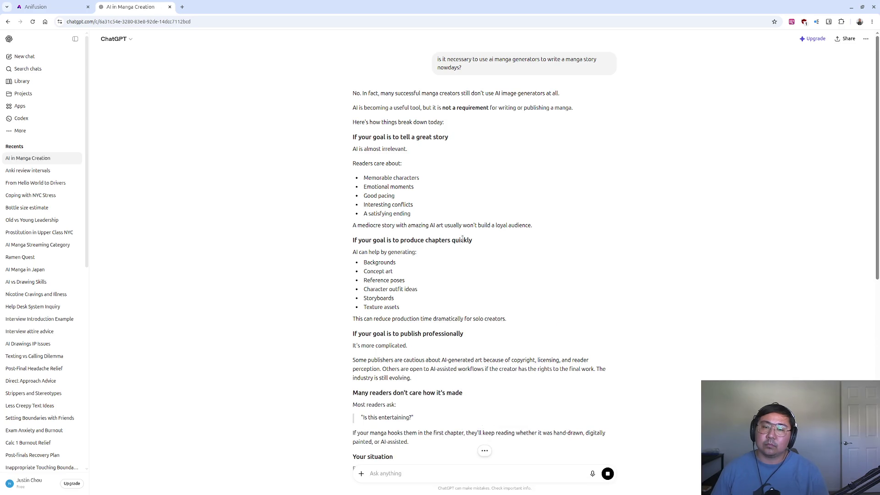
pyautogui.scroll(-2, 462, 237)
pyautogui.scroll(-3, 462, 238)
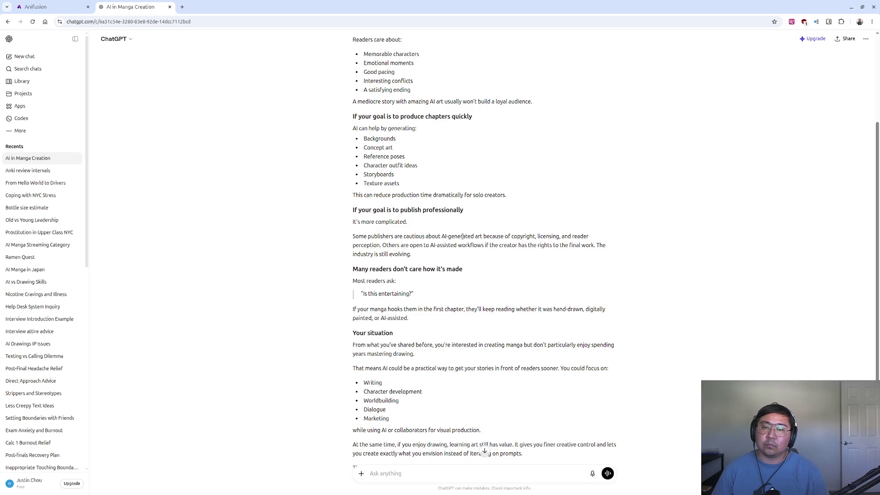
pyautogui.scroll(-2, 462, 237)
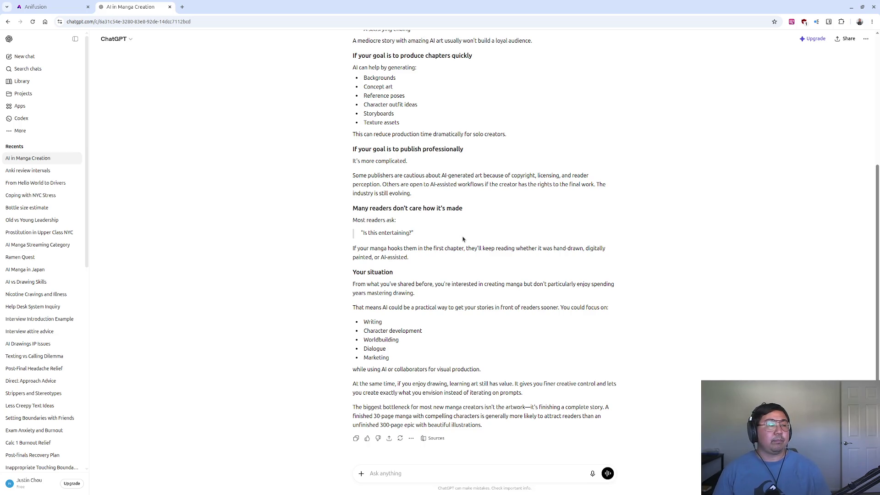
pyautogui.hotkey('ctrl', 'w')
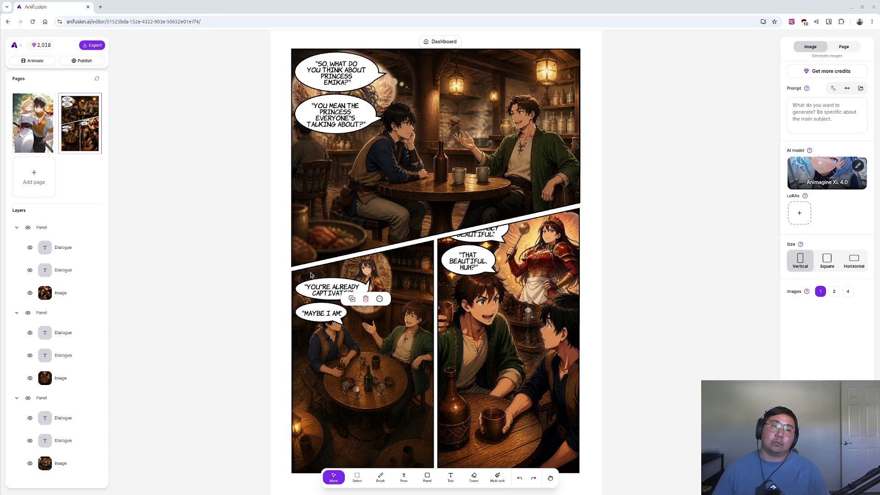
# Deselect the speech bubble by clicking the empty grey area beside the tavern page
pyautogui.click(212, 185)
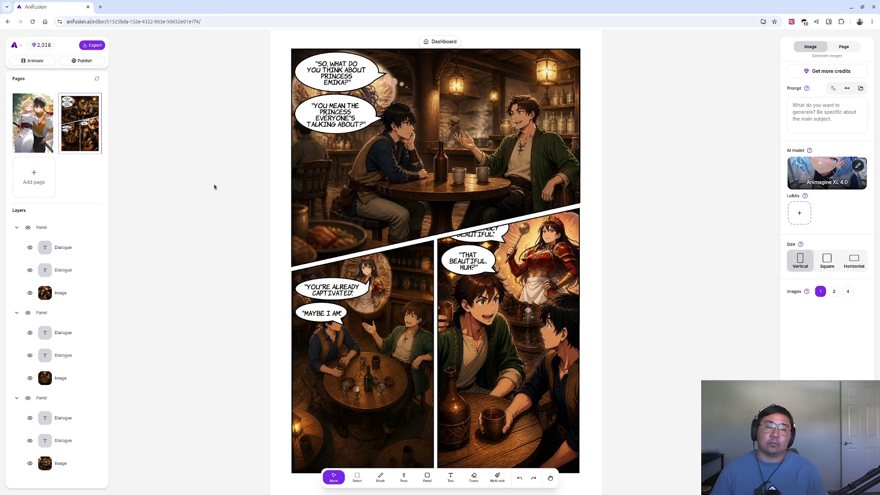
# In a new ChatGPT tab, ask 'how to integrate AI into a manga workflow'
pyautogui.hotkey('ctrl', 't')
pyautogui.write('chat')
pyautogui.press('Return')
pyautogui.write('how o')
pyautogui.press('BackSpace')
pyautogui.write('to integrate AI into a manga workflow')
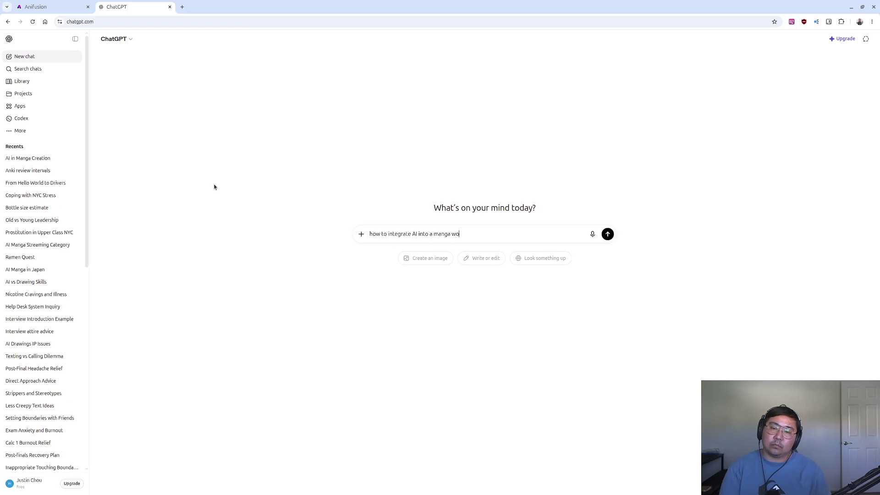
pyautogui.press('Return')
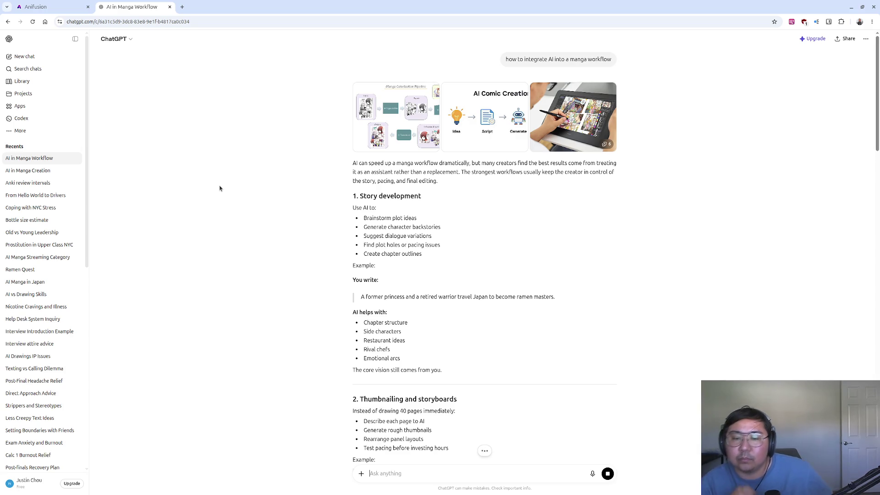
# Scroll through sections 5–10 of the answer to the 'Where AI adds the most value' table
pyautogui.scroll(-3, 434, 271)
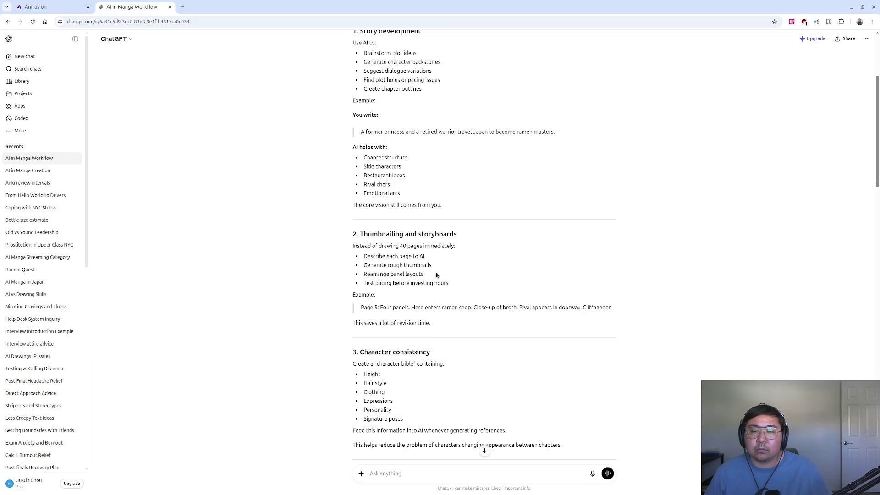
pyautogui.scroll(-2, 436, 274)
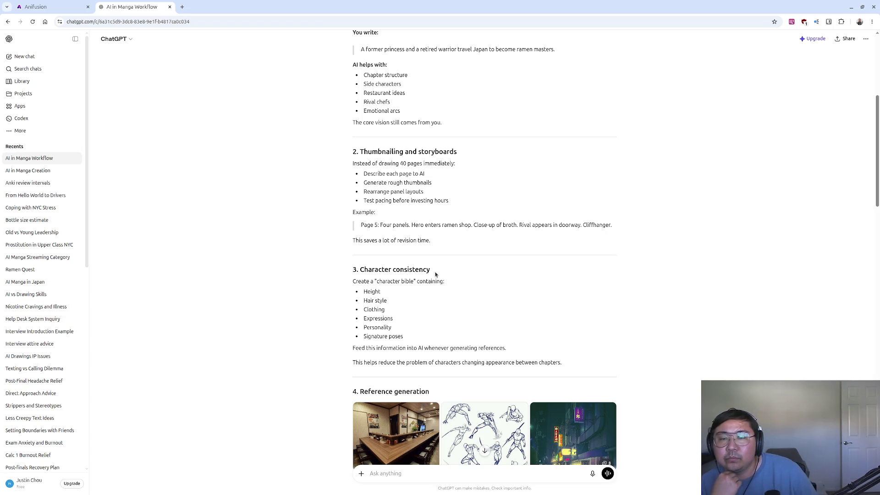
pyautogui.scroll(-1, 436, 274)
pyautogui.scroll(-2, 435, 275)
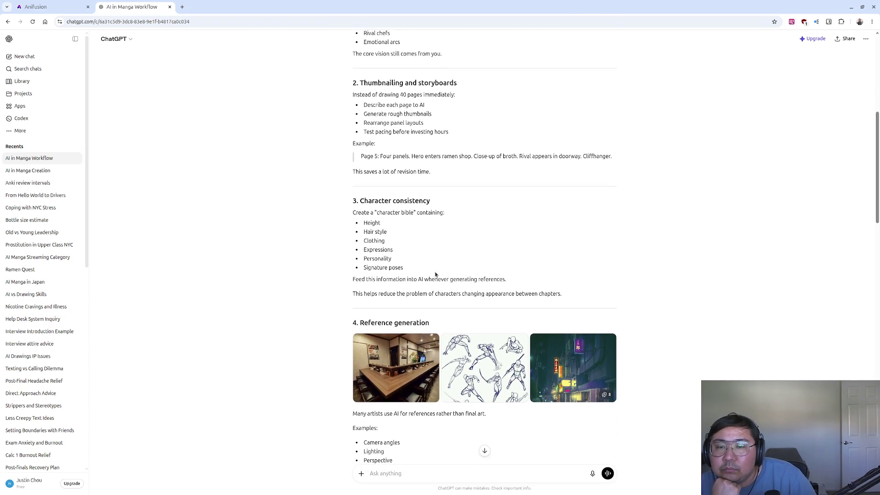
pyautogui.scroll(-2, 436, 274)
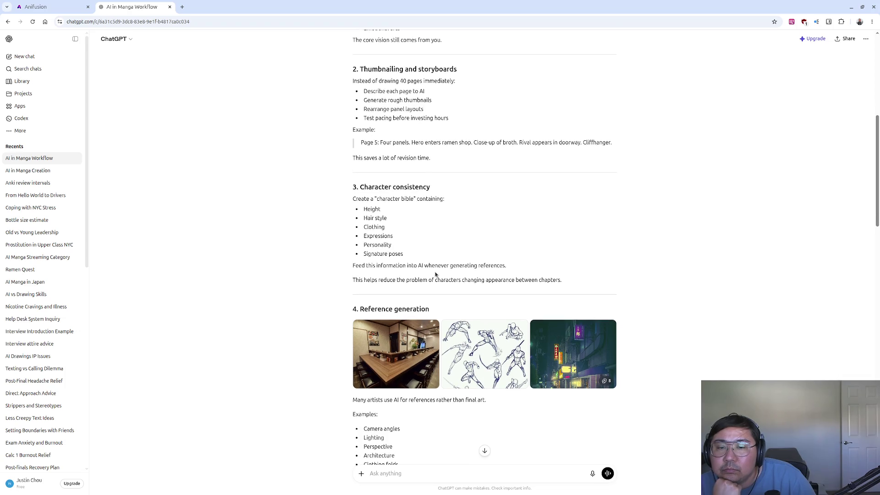
pyautogui.scroll(-3, 435, 274)
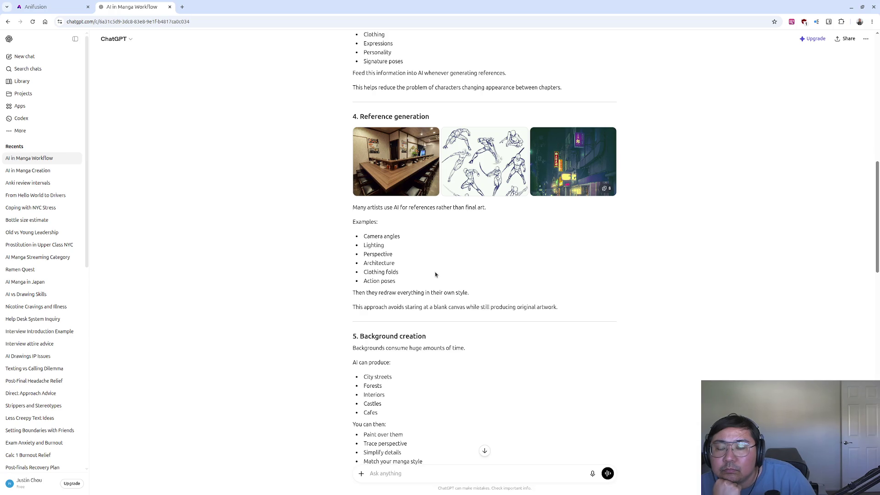
pyautogui.scroll(-1, 435, 274)
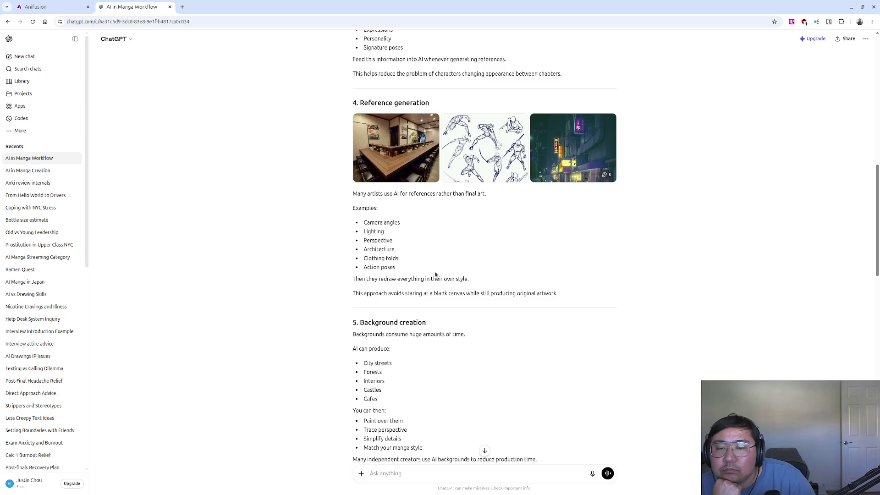
pyautogui.scroll(-3, 435, 274)
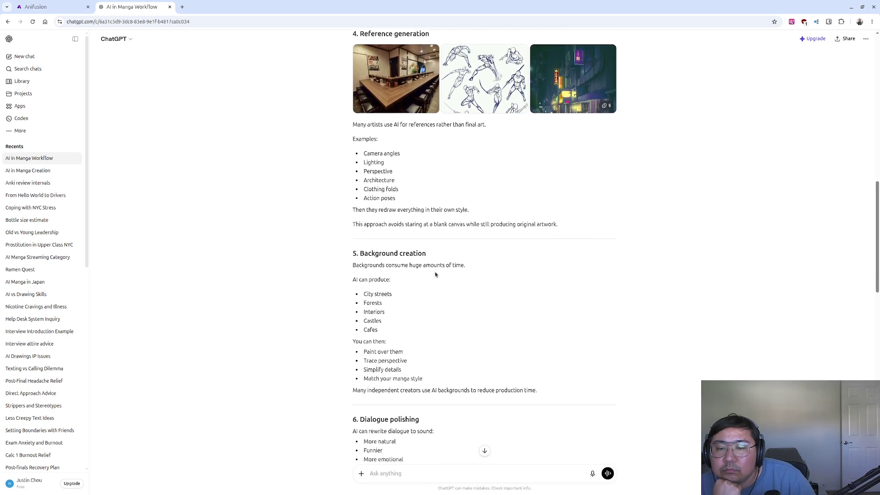
pyautogui.scroll(-3, 436, 274)
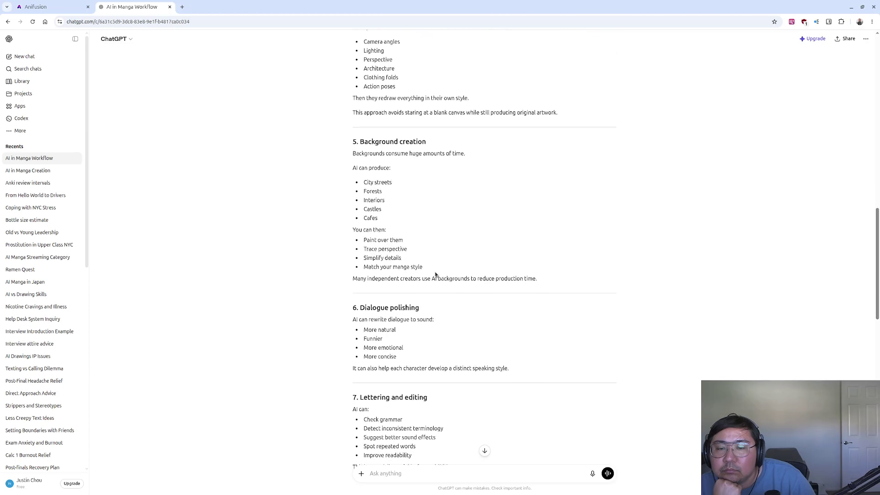
pyautogui.scroll(-3, 435, 274)
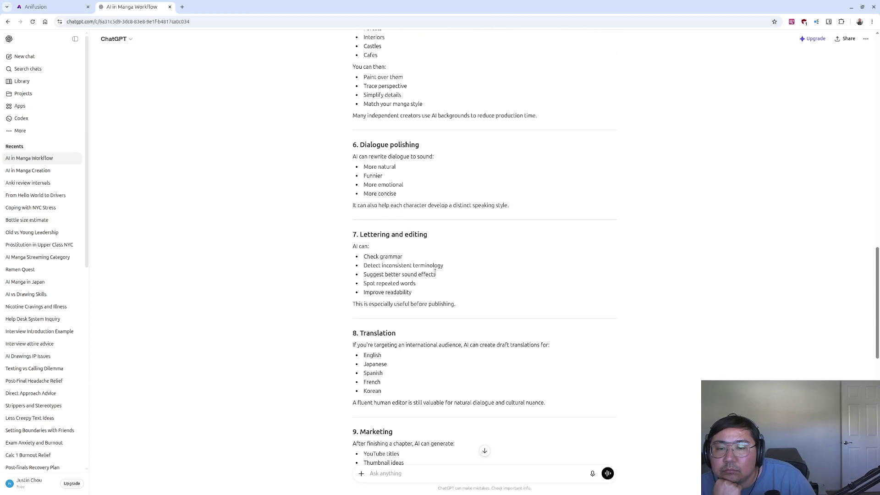
pyautogui.scroll(-4, 435, 274)
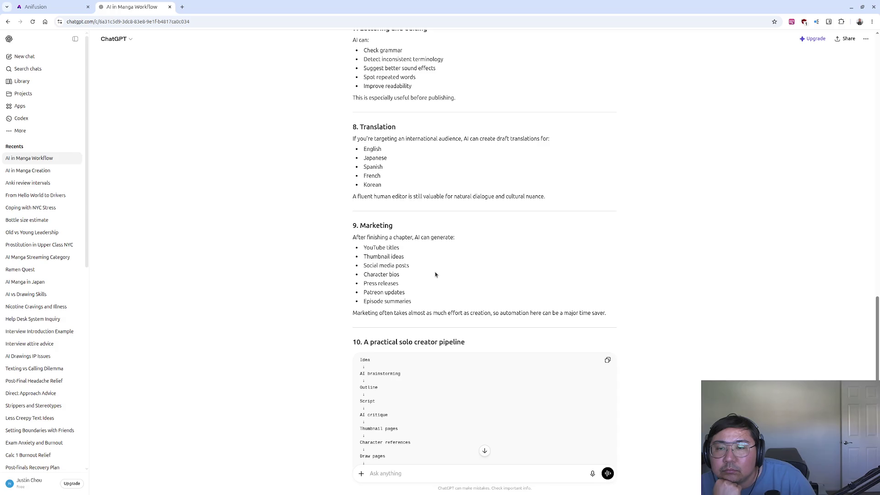
pyautogui.scroll(-4, 435, 274)
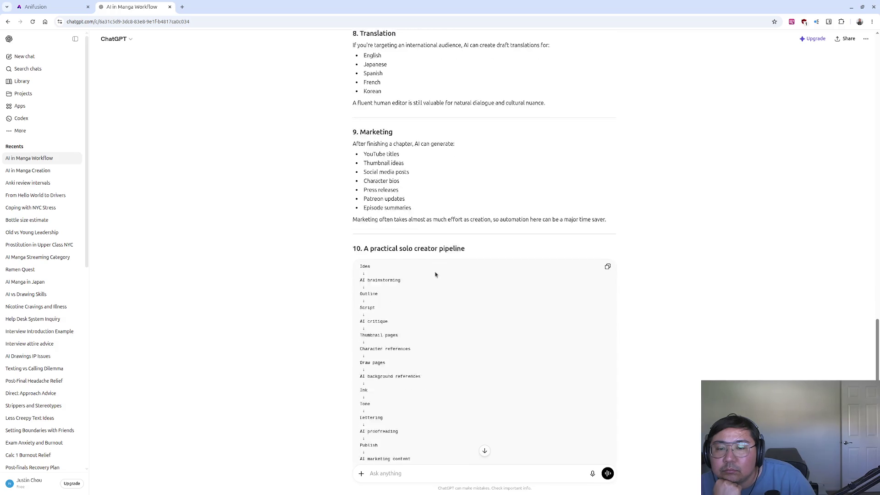
pyautogui.scroll(-3, 435, 272)
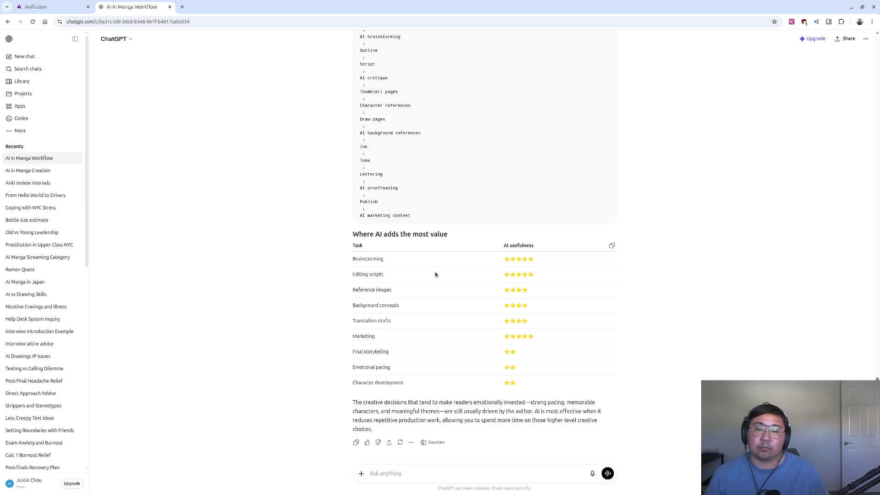
pyautogui.click(386, 473)
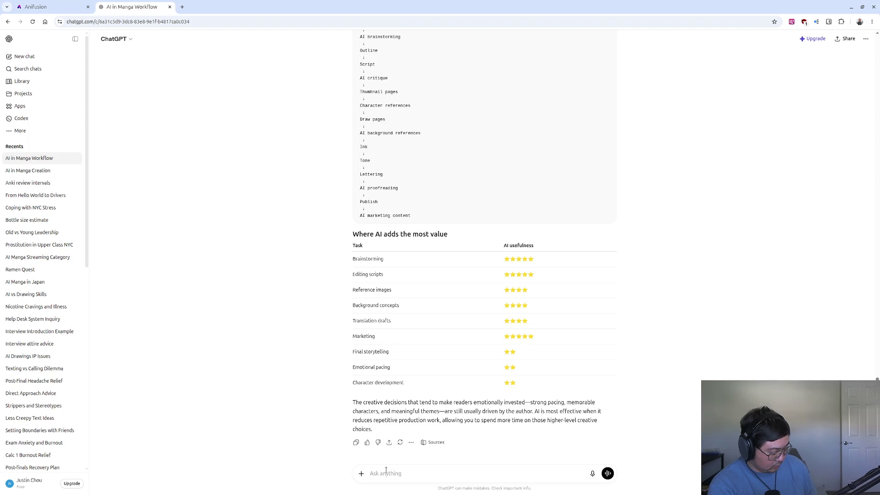
pyautogui.click(386, 471)
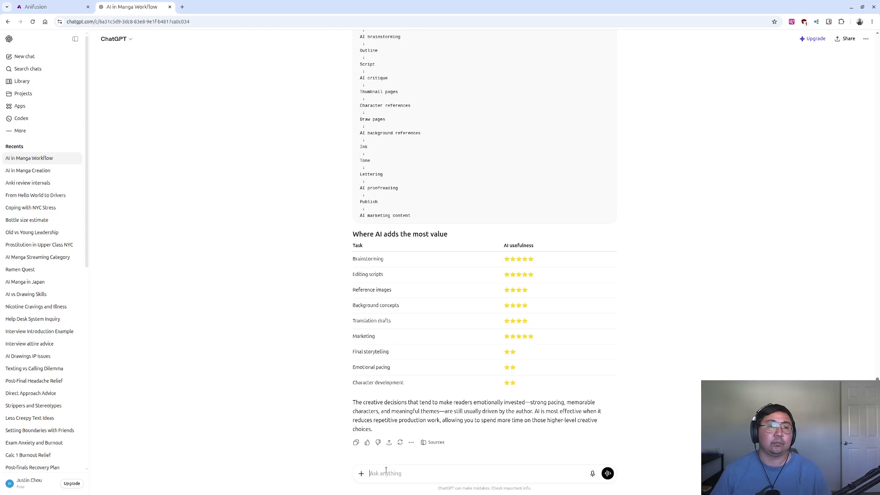
pyautogui.rightClick(340, 238)
pyautogui.press('Escape')
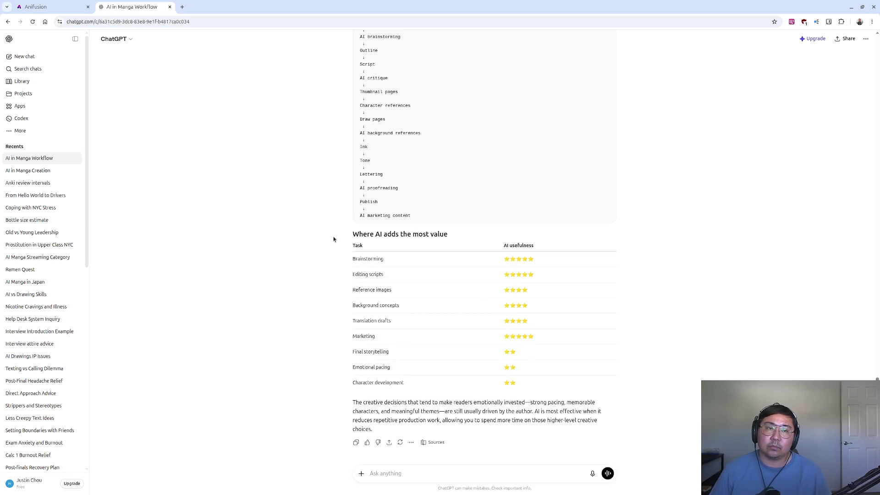
pyautogui.hotkey('ctrl', 'shift', 'o')
pyautogui.hotkey('alt', 'Home')
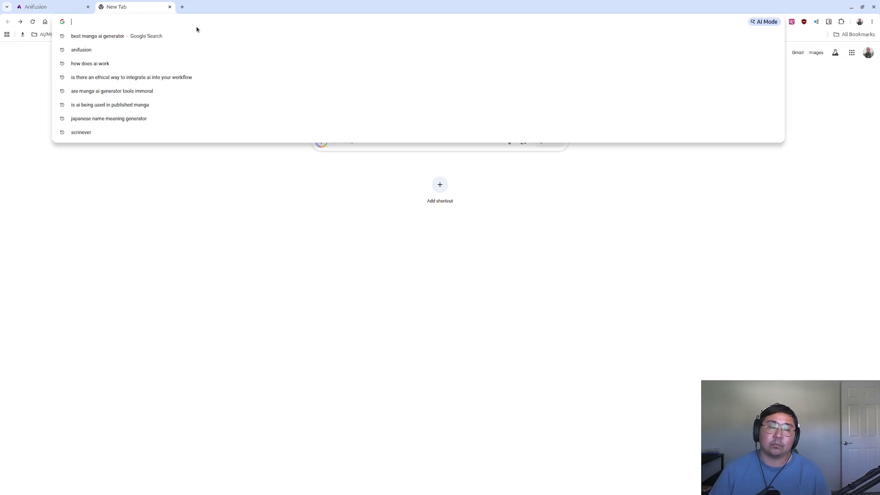
# Search Google for 'does ai add value to manga reddit'
pyautogui.write('does ai add value to manga ')
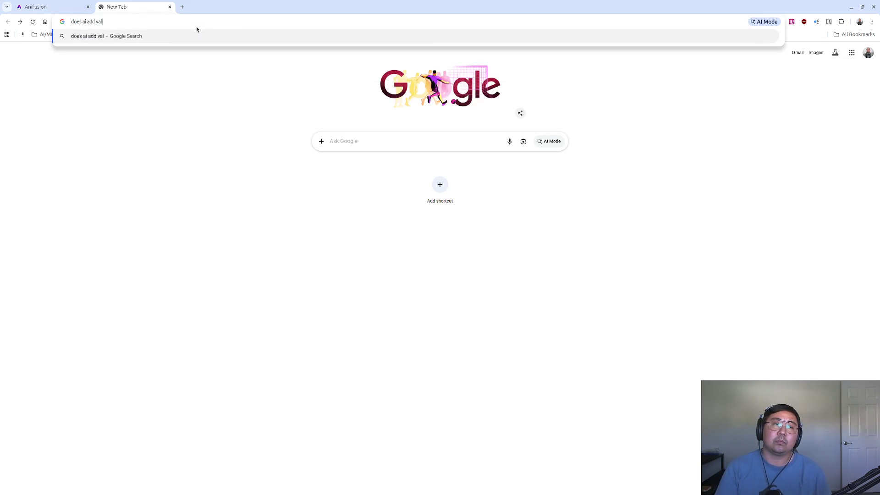
pyautogui.write('reddit')
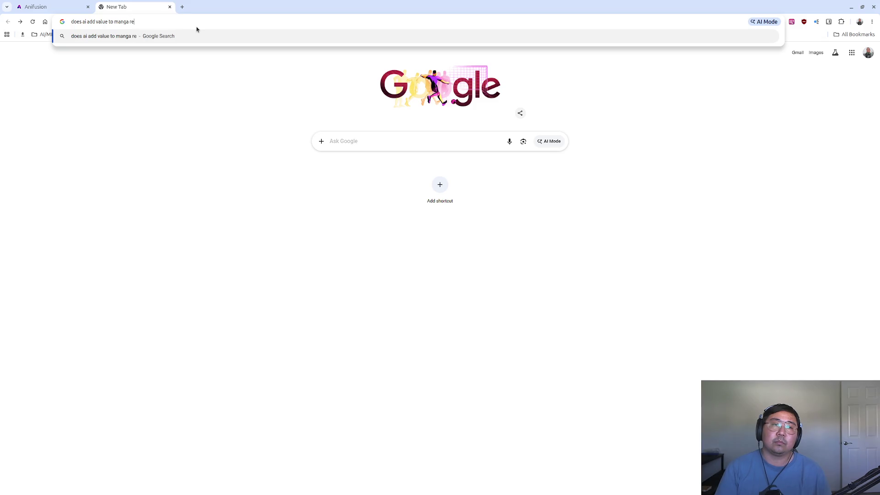
pyautogui.press('Return')
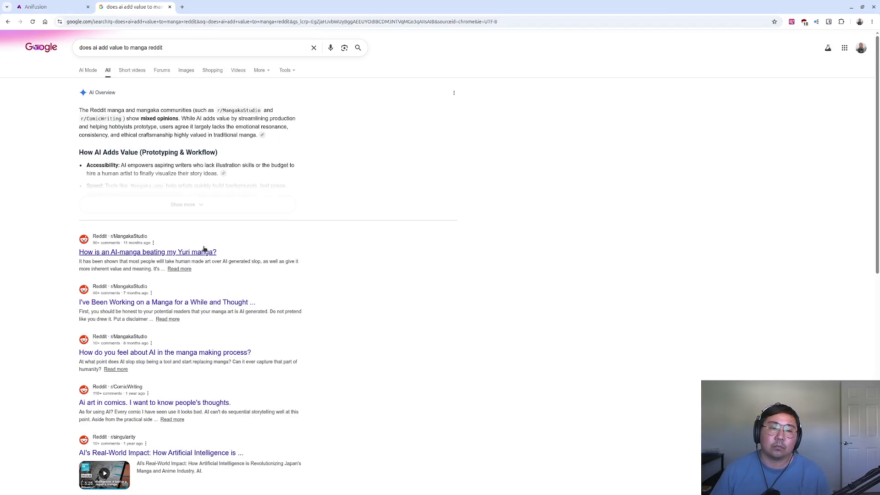
# Open the first Reddit result, 'How is an AI-manga beating my Yuri manga?'
pyautogui.click(203, 251)
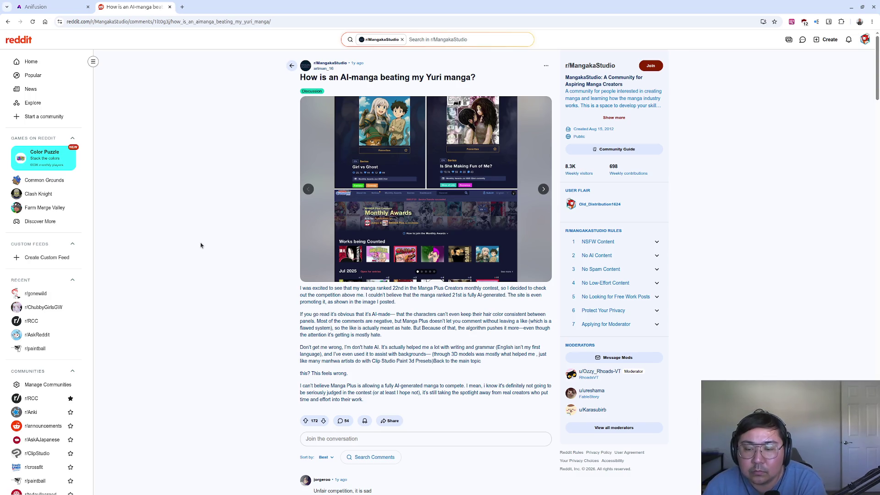
# Skim the thread's comments, then enlarge the post's Manga Plus Creators rankings image
pyautogui.scroll(-3, 229, 249)
pyautogui.rightClick(229, 246)
pyautogui.scroll(-2, 229, 246)
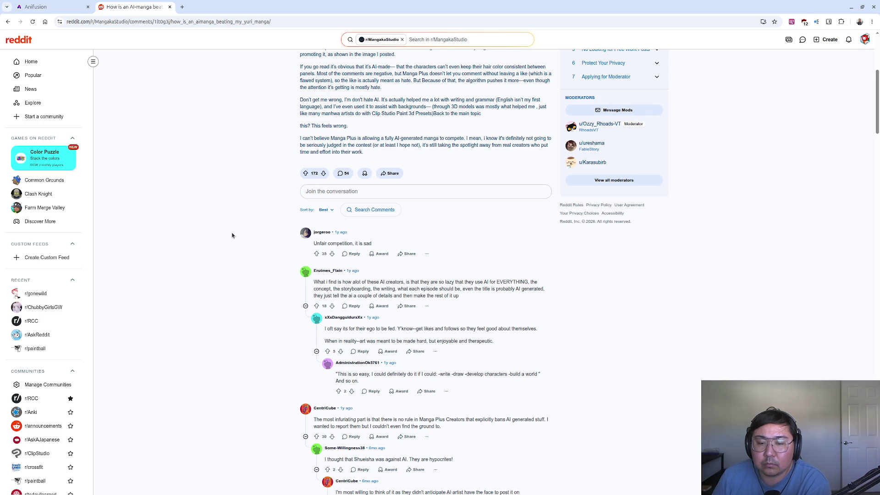
pyautogui.scroll(-2, 271, 257)
pyautogui.scroll(-3, 270, 257)
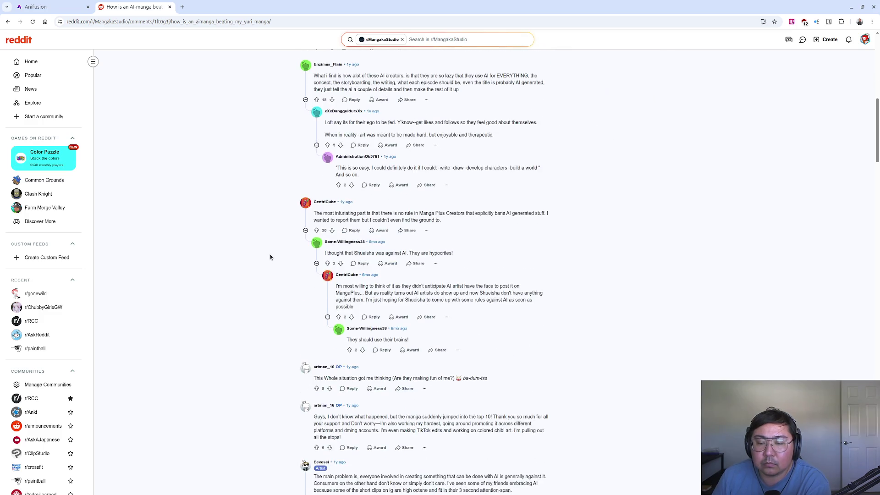
pyautogui.scroll(-2, 270, 258)
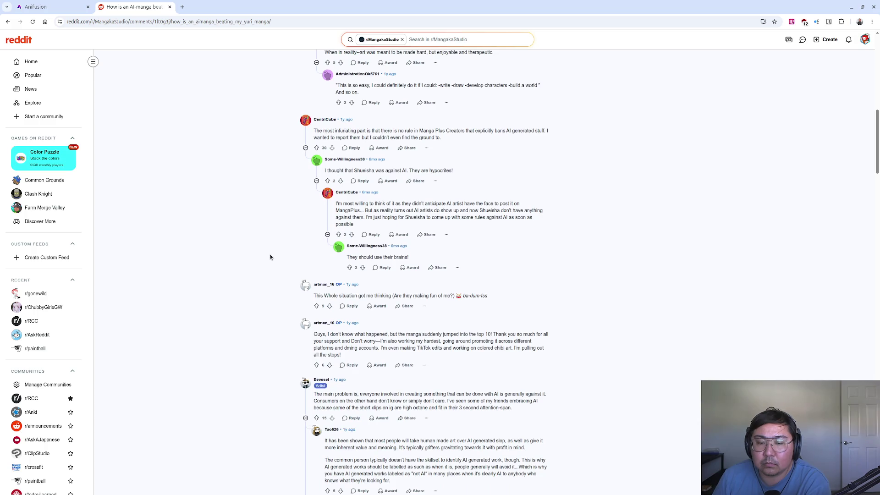
pyautogui.scroll(10, 271, 257)
pyautogui.click(306, 253)
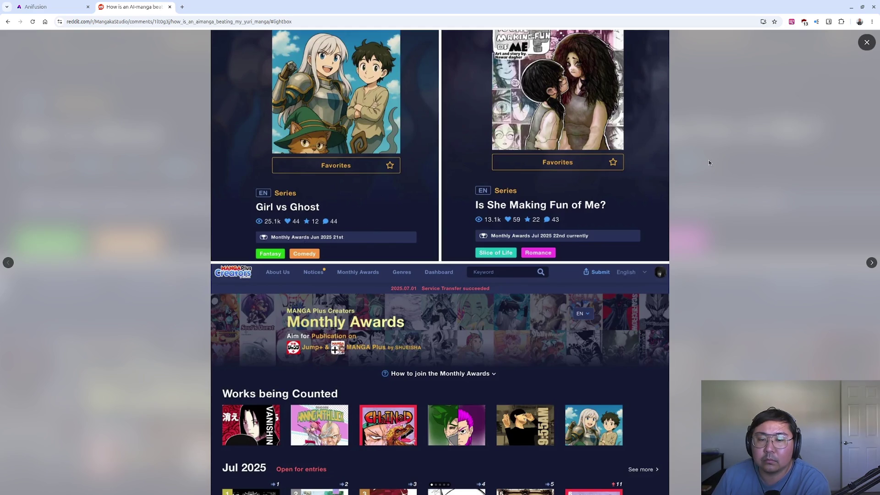
# Close the enlarged image and scroll down to the comments on MangaPlus rankings and AI work
pyautogui.click(867, 42)
pyautogui.scroll(-15, 285, 267)
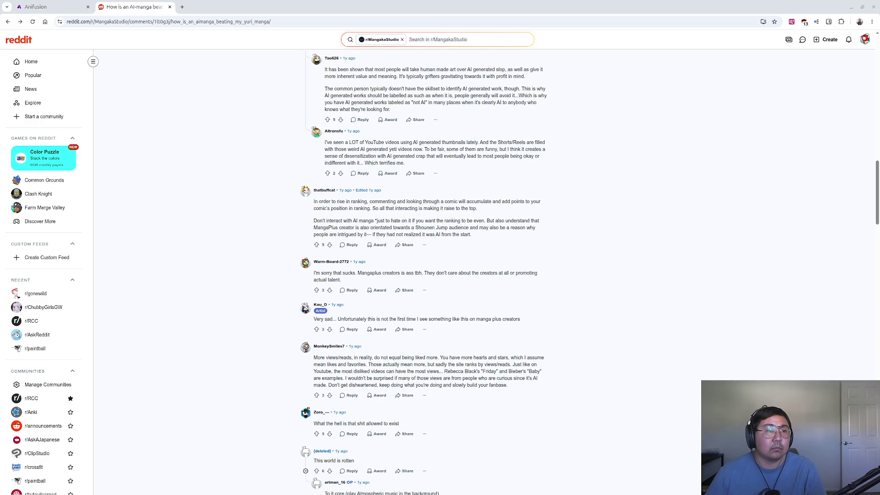
pyautogui.rightClick(349, 199)
# Close the Reddit thread to return to the three-panel tavern page in Anifusion
pyautogui.click(296, 138)
pyautogui.hotkey('ctrl', 'w')
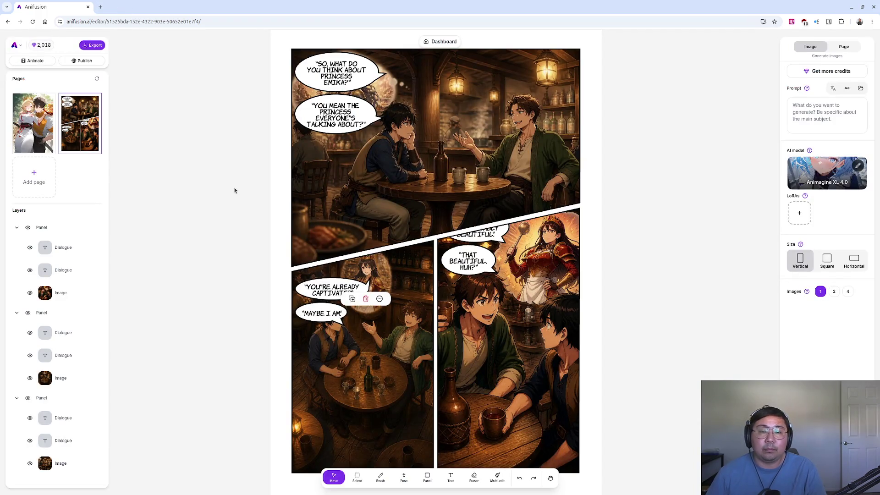